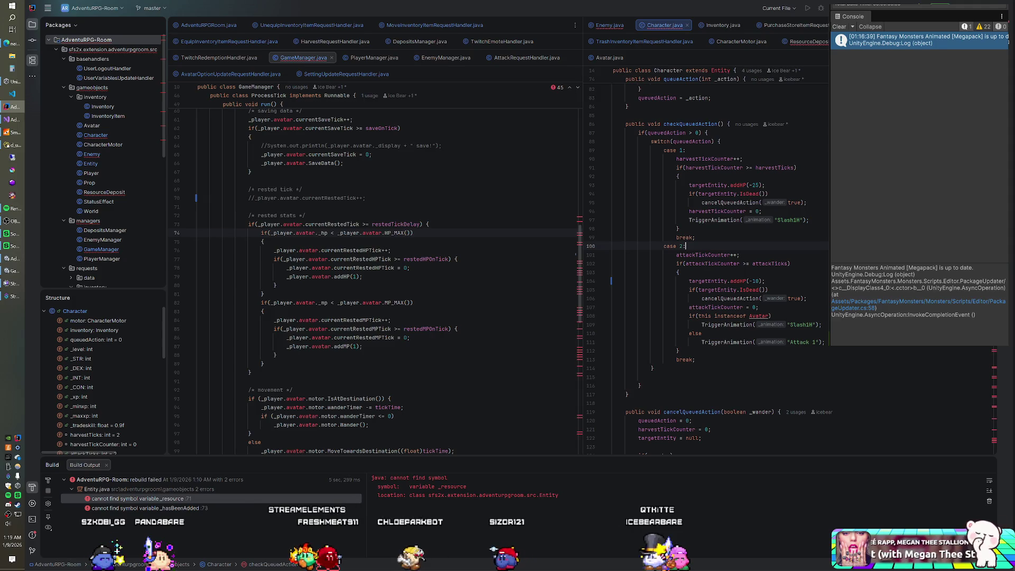
# - Delete the death() override from the Enemy class in Enemy.java
pyautogui.click(610, 25)
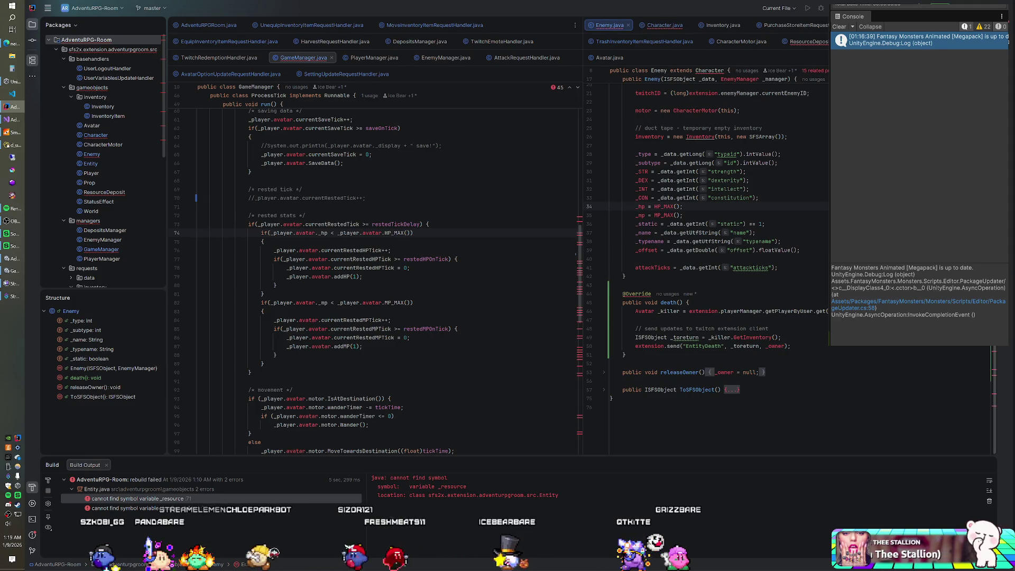
pyautogui.moveTo(627, 355); pyautogui.dragTo(625, 276)
pyautogui.press('Delete')
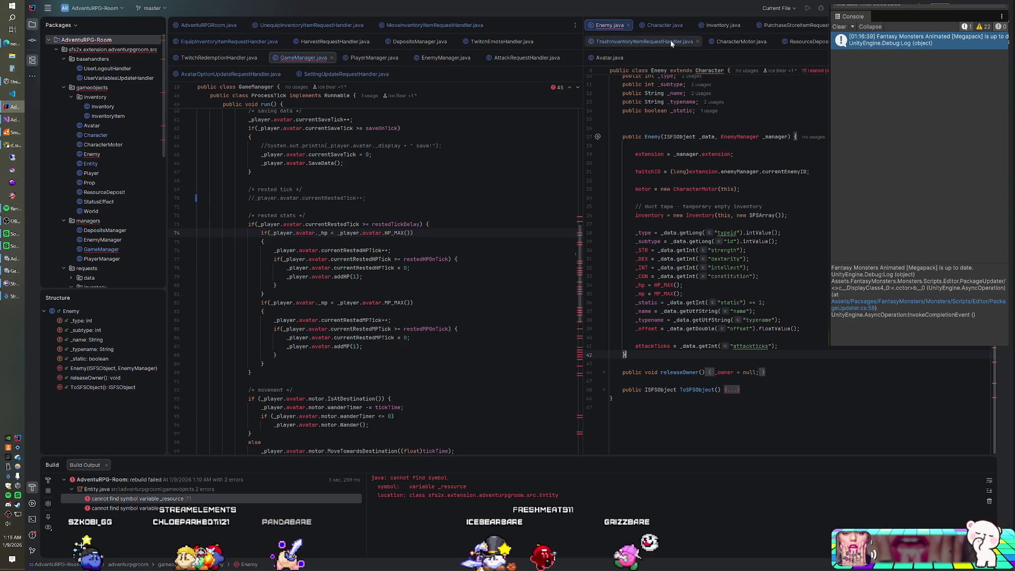
# - Inspect the inherited death() implementations in Entity and ResourceDeposit
pyautogui.hotkey('ctrl', 'alt', 'Left')
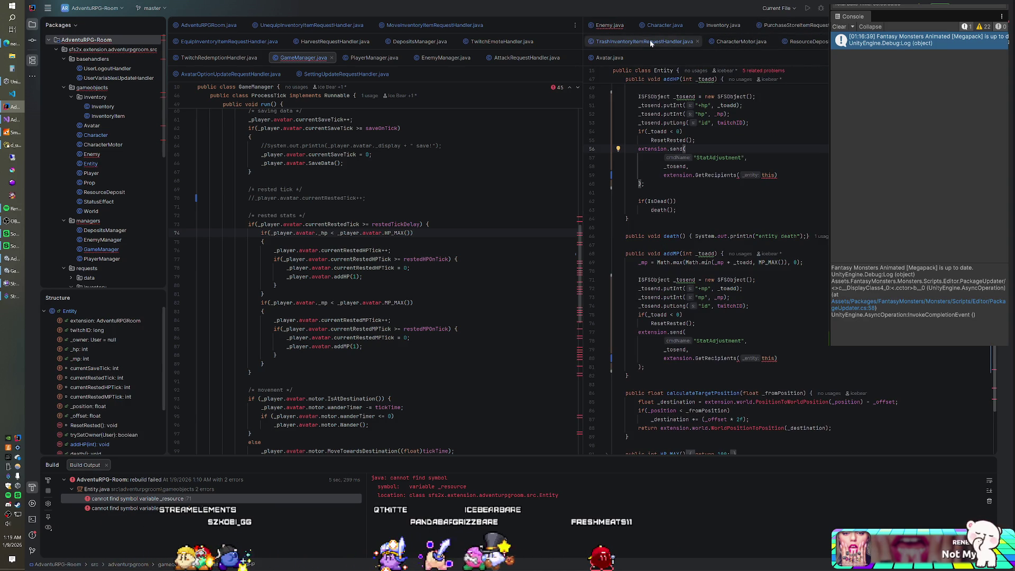
pyautogui.click(822, 44)
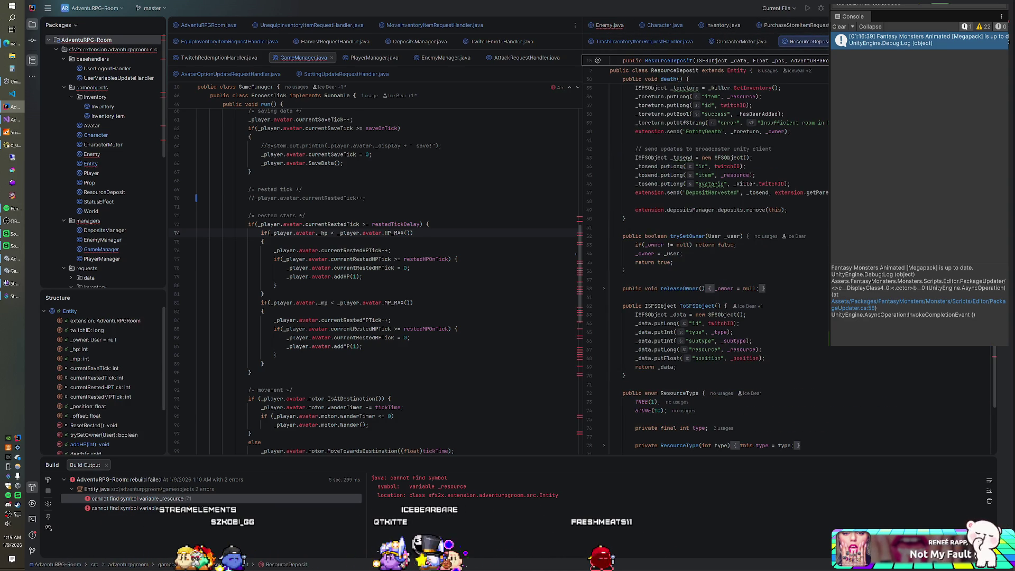
pyautogui.hotkey('ctrl', 'alt', 'Left')
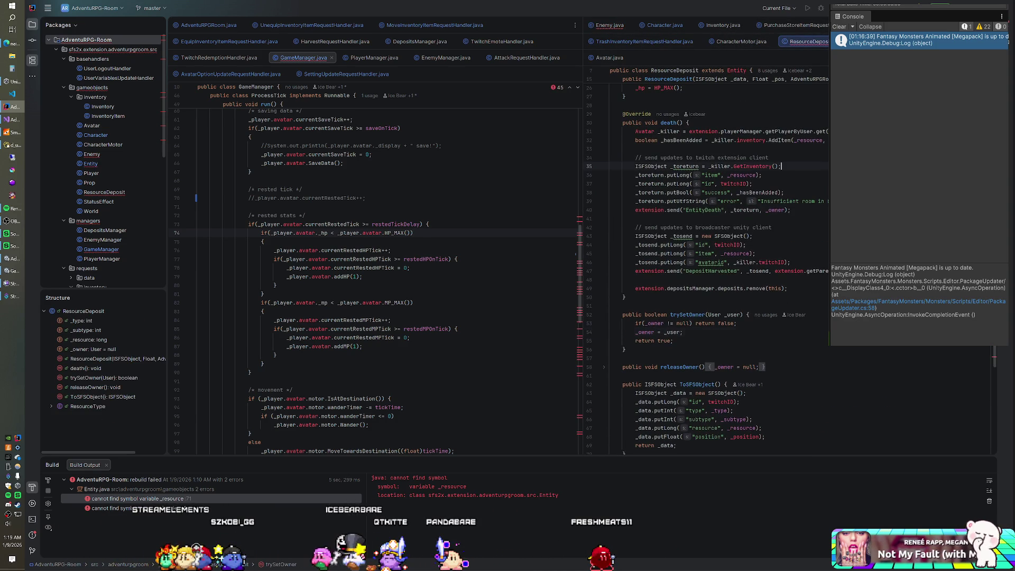
pyautogui.rightClick(78, 41)
# - Rebuild the AdventuRPG-Room module, shut down SmartFoxServer, and relaunch it from the taskbar
pyautogui.click(146, 243)
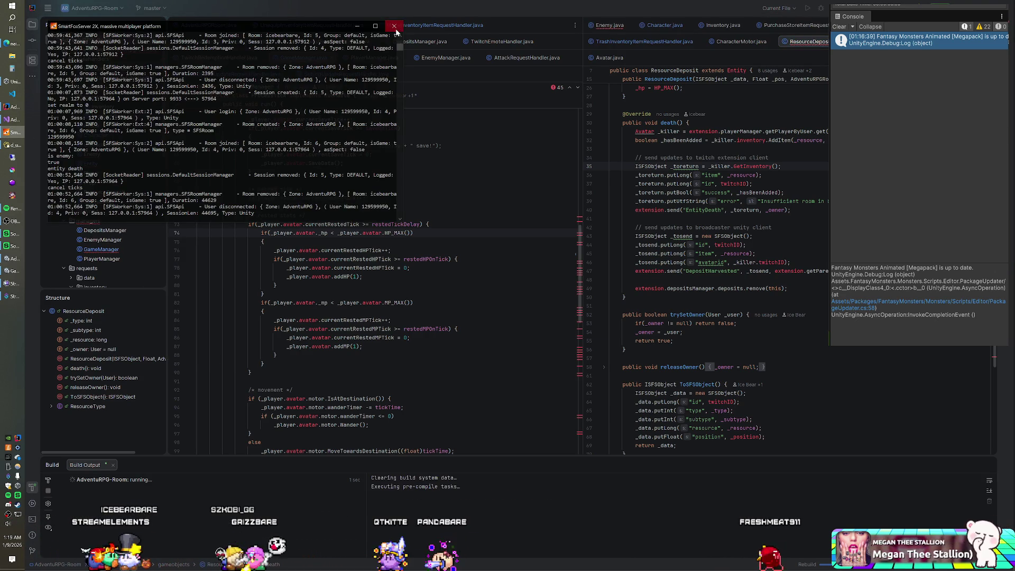
pyautogui.click(394, 27)
pyautogui.hotkey('alt', 'Tab')
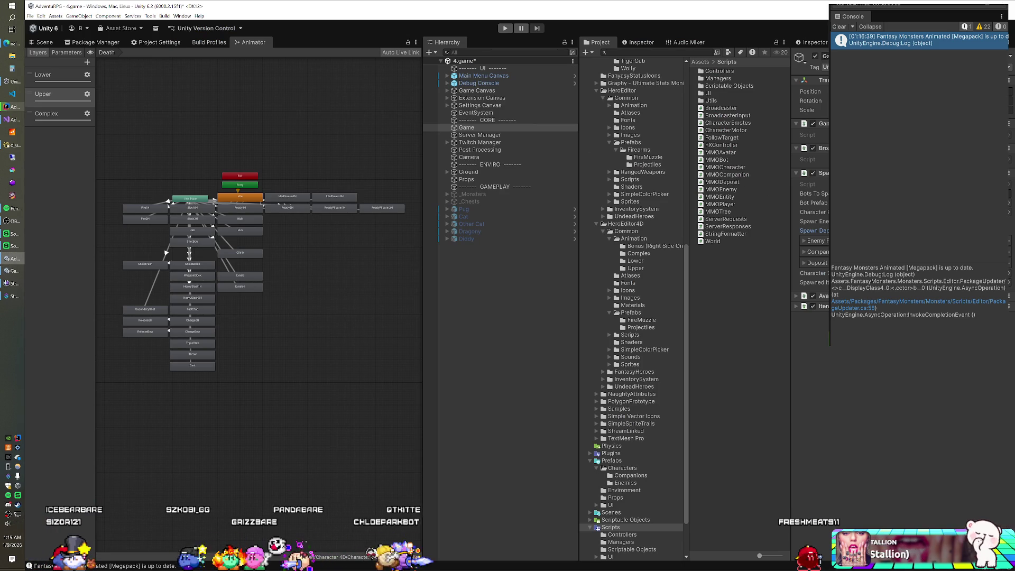
pyautogui.click(13, 135)
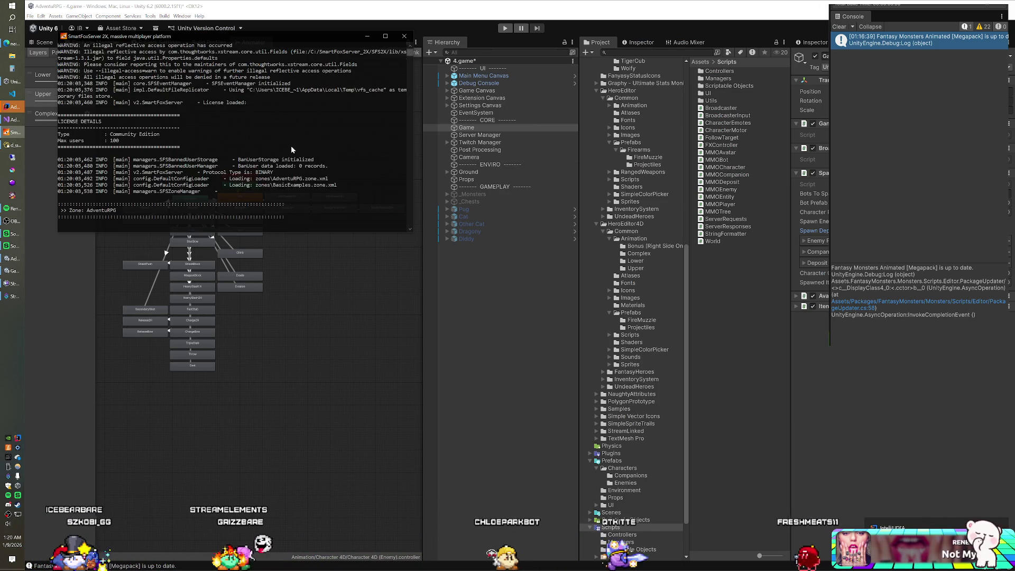
# - Enter Play mode in the Unity editor to run the game against the restarted server
pyautogui.click(505, 28)
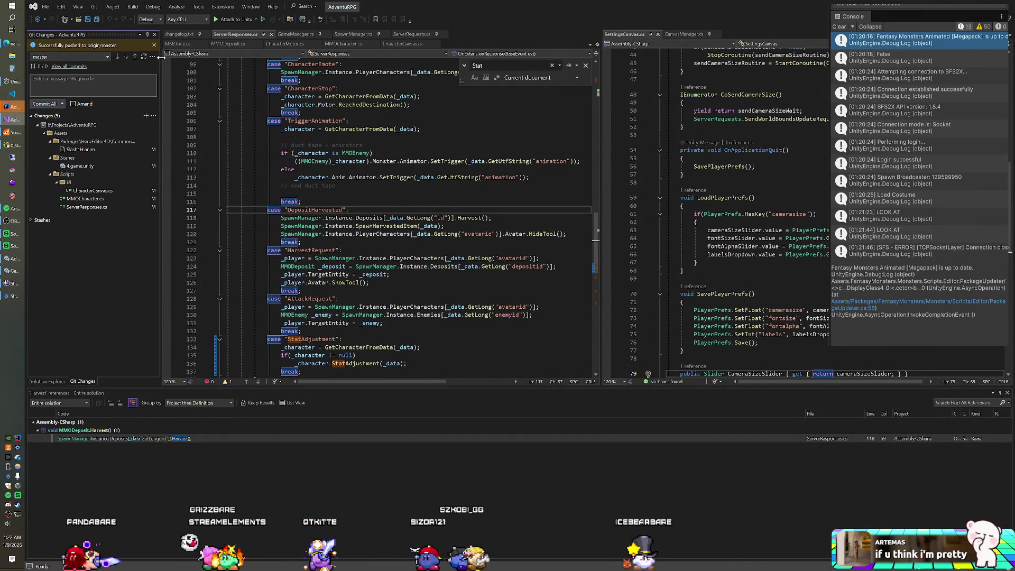
# - Change the changelog version from v0.8.4p to v0.8.4q and save the file
pyautogui.hotkey('ctrl', 'Tab')
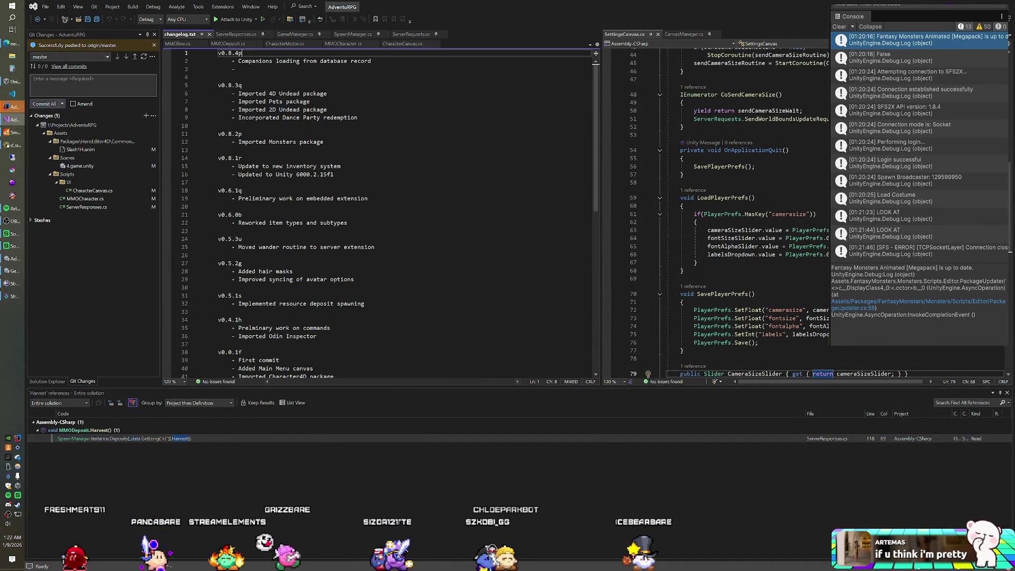
pyautogui.press('BackSpace')
pyautogui.write('q')
pyautogui.hotkey('shift', 'Home')
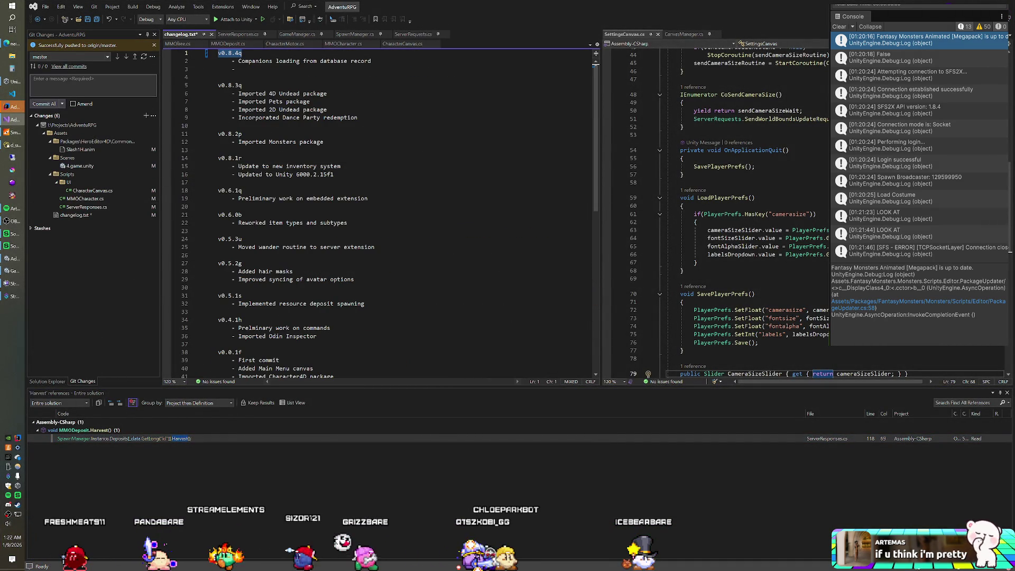
pyautogui.hotkey('ctrl', 's')
# - Commit all pending changes in Git Changes and push them to the remote
pyautogui.click(95, 84)
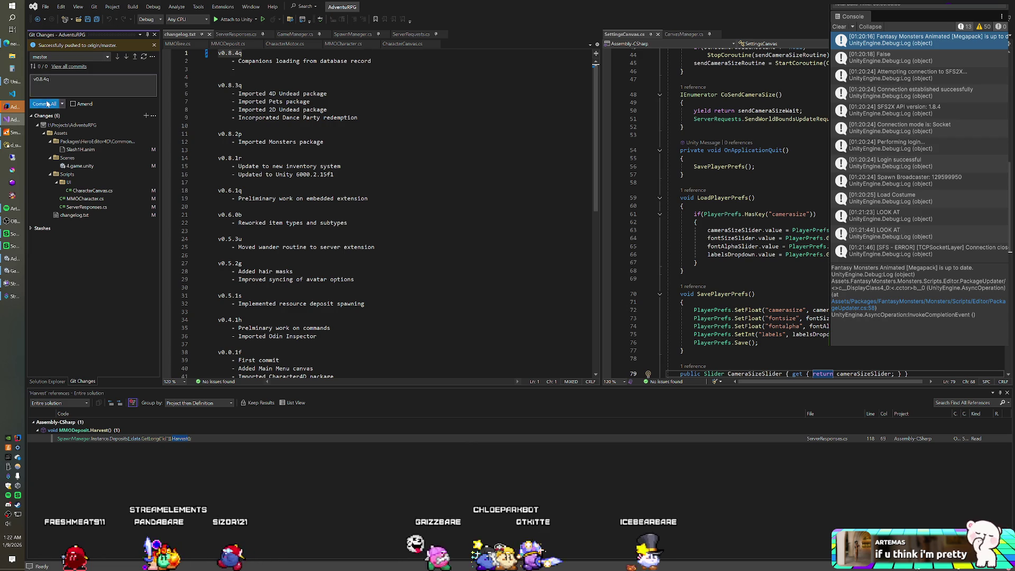
pyautogui.click(47, 104)
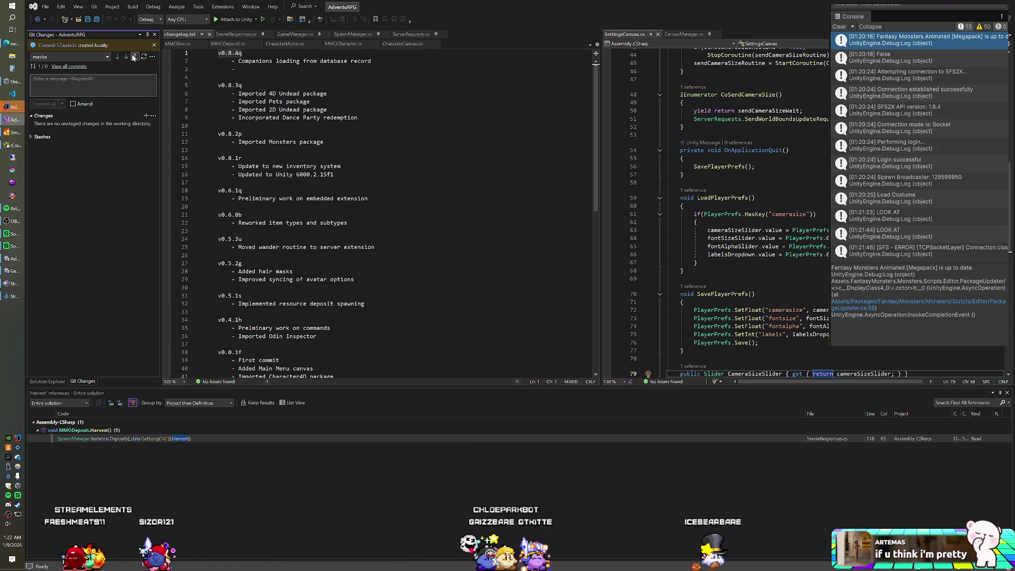
pyautogui.click(134, 56)
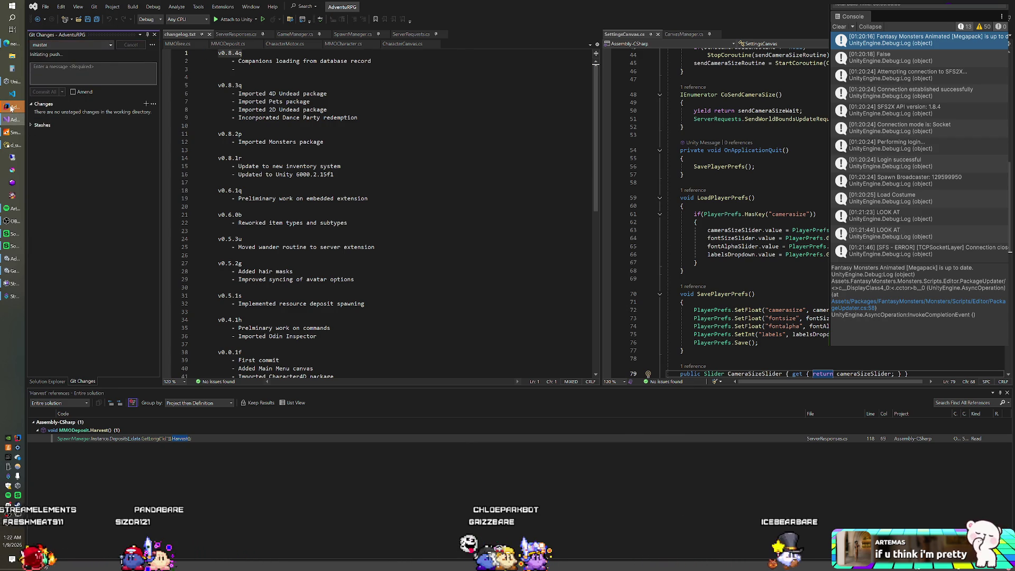
pyautogui.click(12, 107)
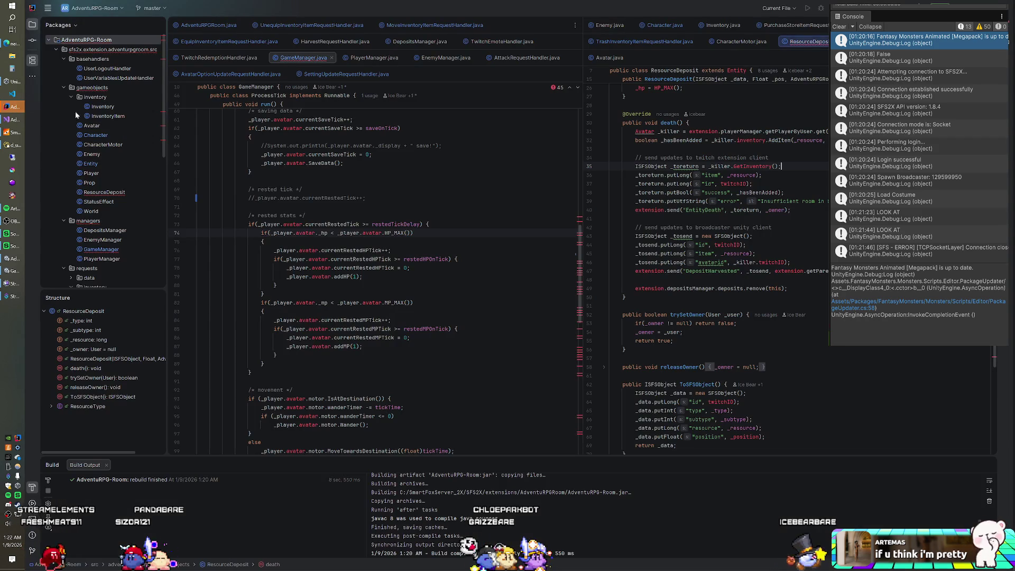
# - Commit the 20 changed files with message v0.8.5b and push to origin master
pyautogui.click(34, 42)
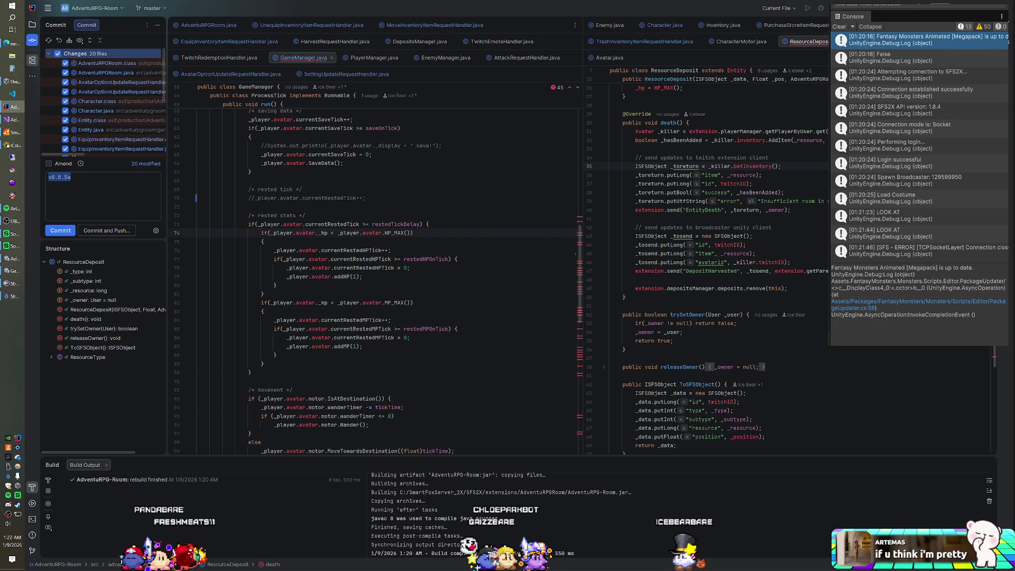
pyautogui.click(70, 177)
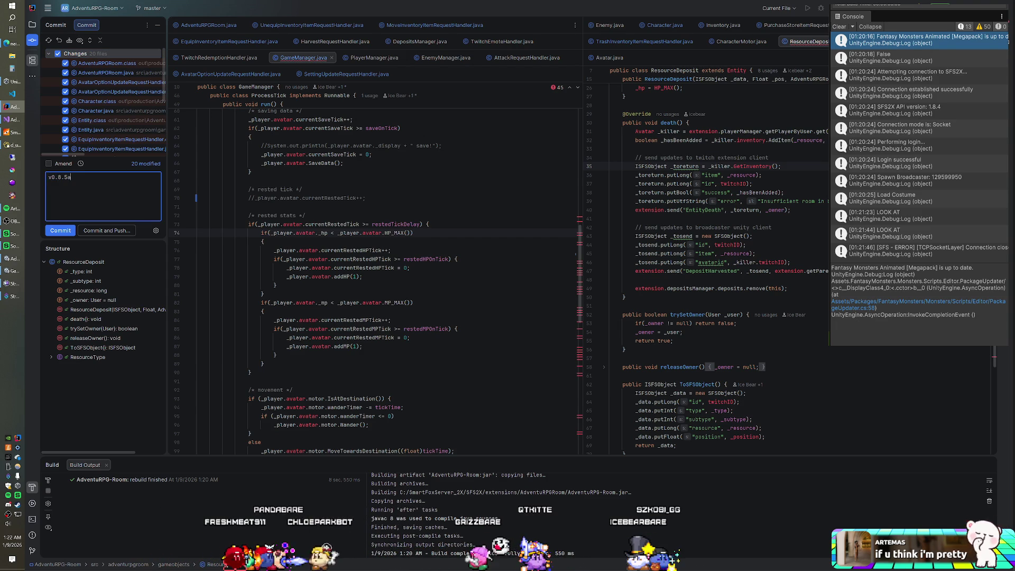
pyautogui.press('BackSpace')
pyautogui.write('b')
pyautogui.moveTo(71, 177); pyautogui.dragTo(46, 176)
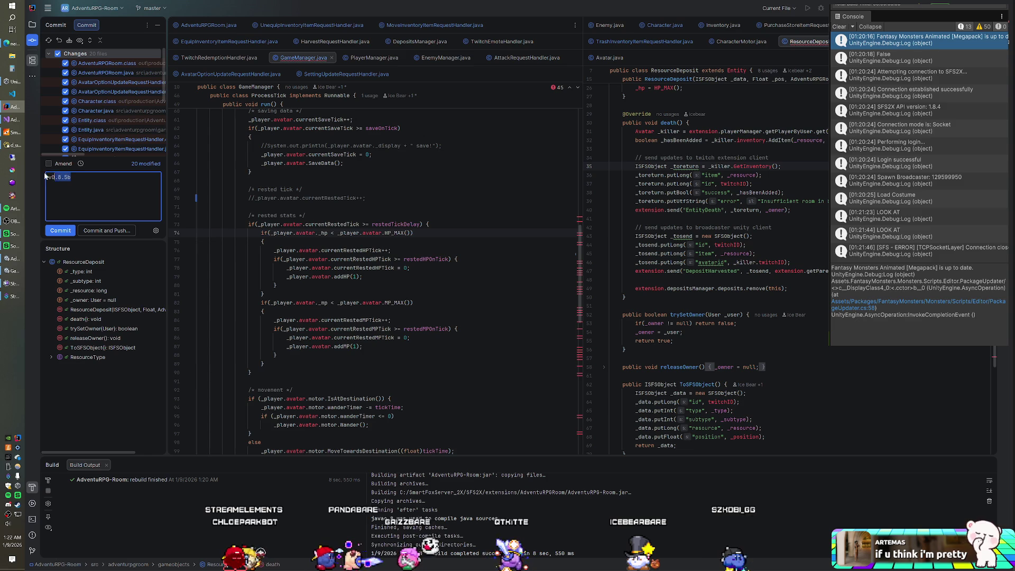
pyautogui.click(97, 236)
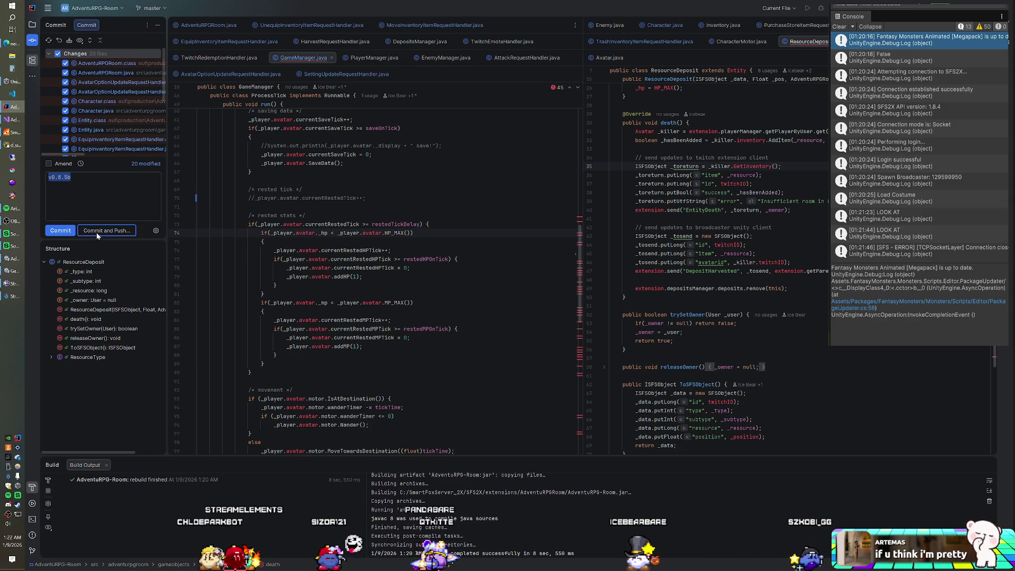
pyautogui.click(114, 229)
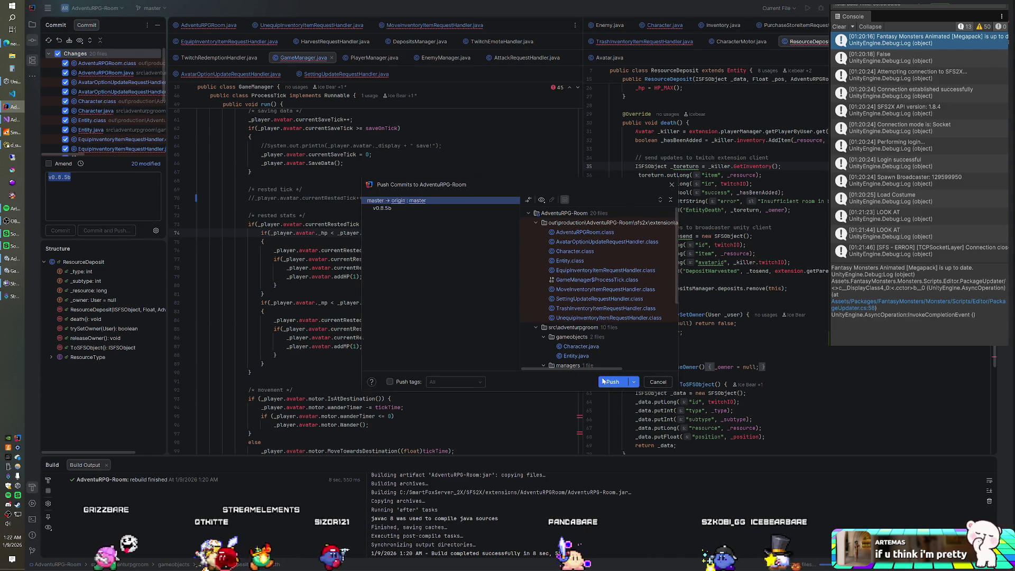
pyautogui.click(603, 382)
# - Insert a new v0.8.5b heading above the v0.8.4q entry in changelog.txt
pyautogui.hotkey('alt', 'Tab')
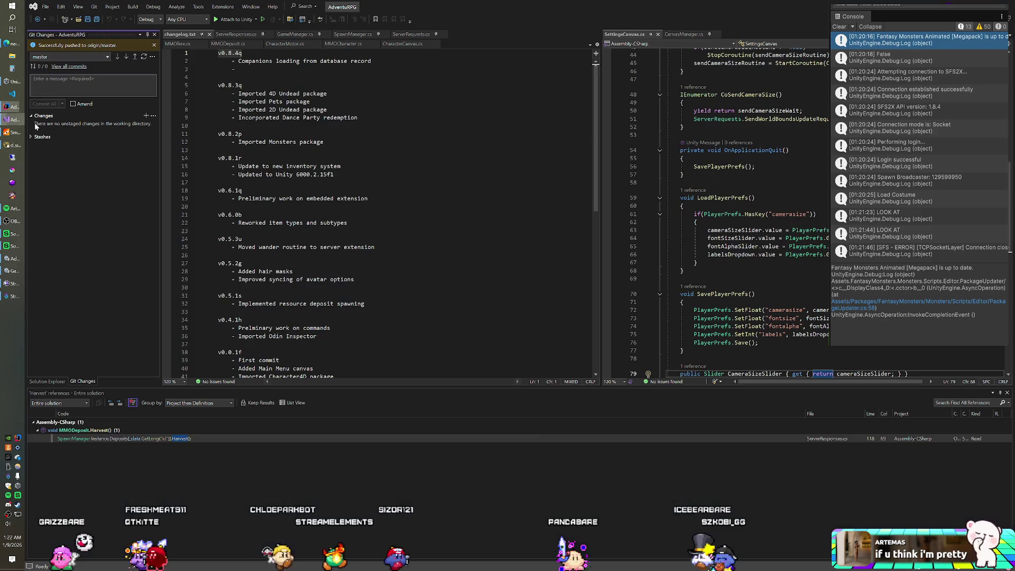
pyautogui.press('Escape')
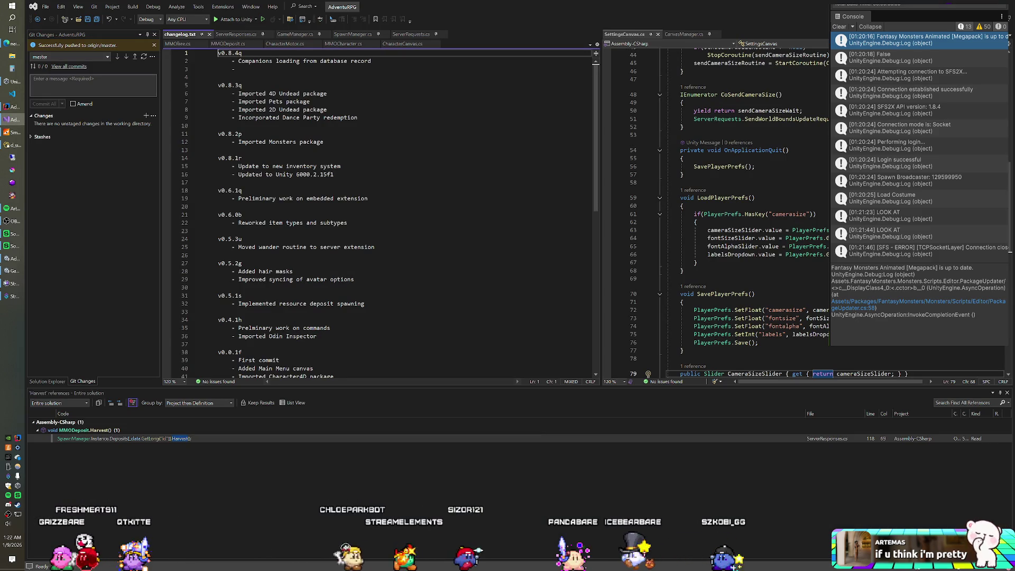
pyautogui.press('Return')
pyautogui.press('Return')
pyautogui.press('Up')
pyautogui.press('Up')
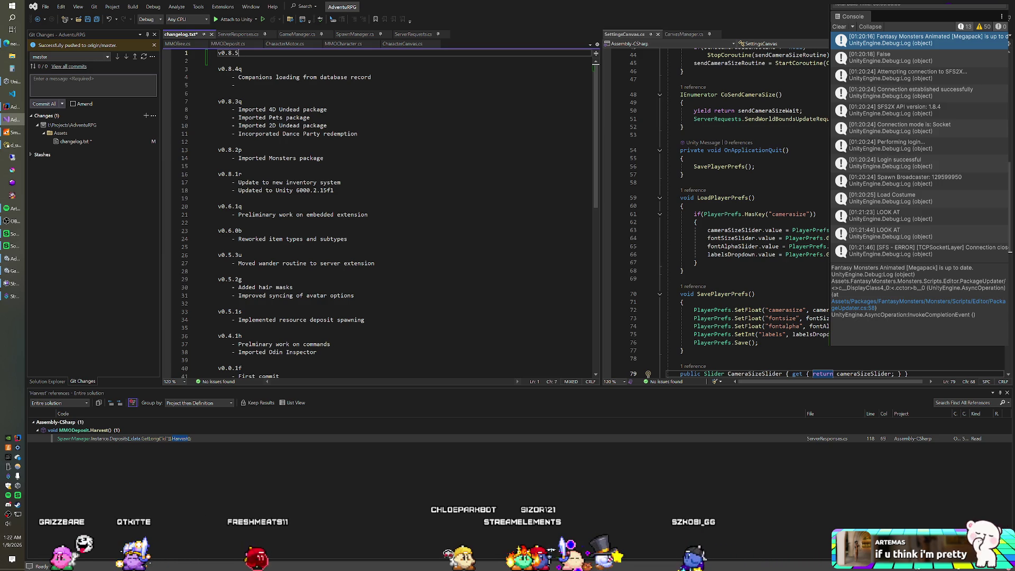
pyautogui.write('b')
pyautogui.press('Return')
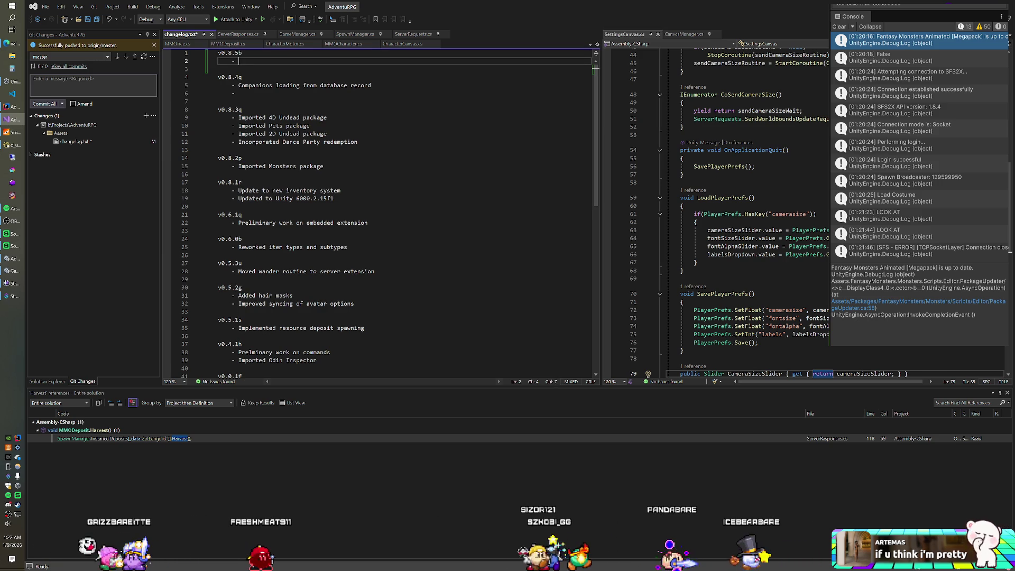
pyautogui.click(234, 94)
pyautogui.press('BackSpace')
pyautogui.press('BackSpace')
pyautogui.press('BackSpace')
# - Add the '- Added stuff' bullet under v0.8.5b and save the changelog
pyautogui.click(235, 60)
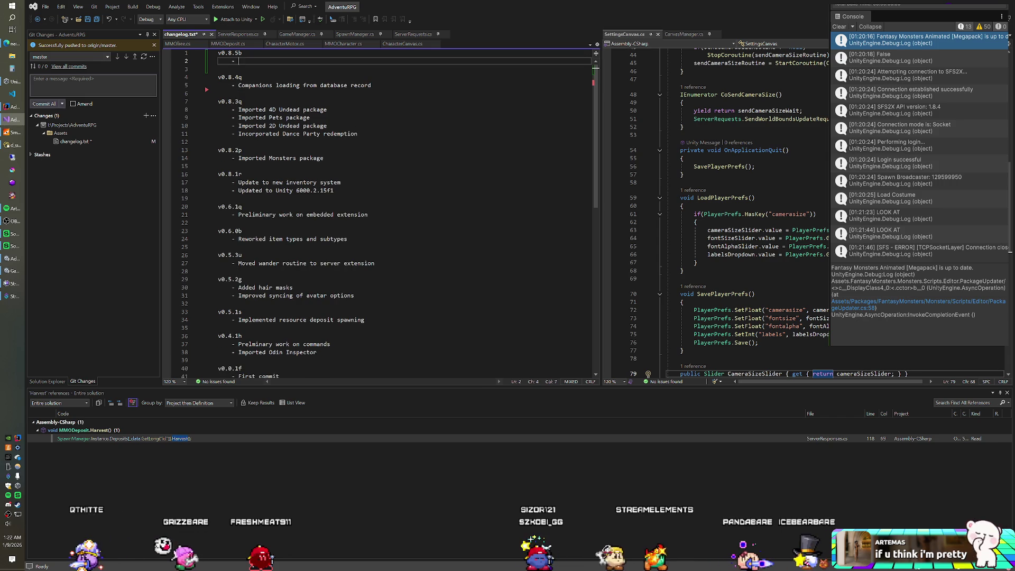
pyautogui.write('Added s')
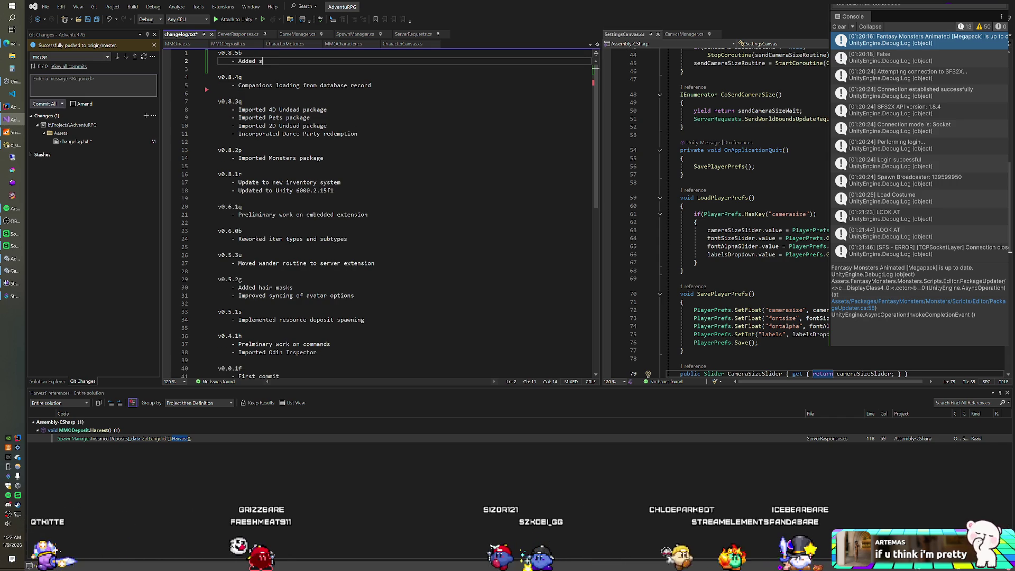
pyautogui.write('tuf')
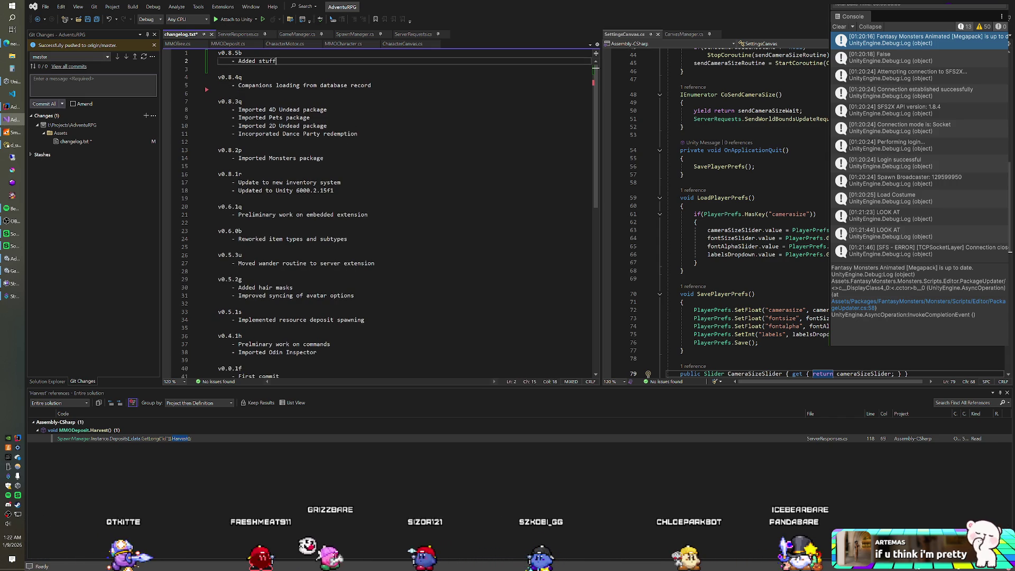
pyautogui.write('f')
pyautogui.press('Return')
pyautogui.write('-')
pyautogui.hotkey('ctrl', 's')
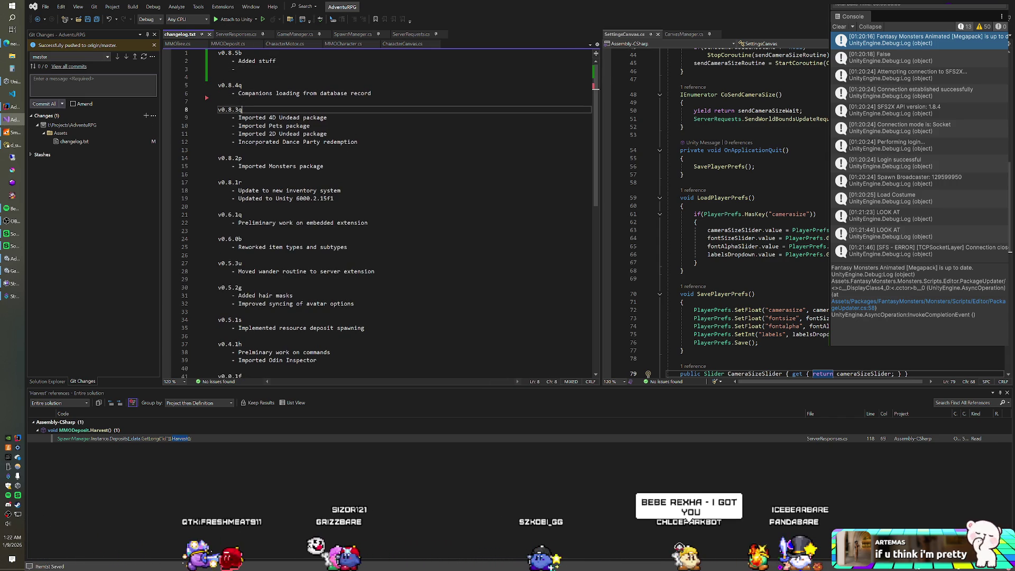
pyautogui.hotkey('alt', 'Tab')
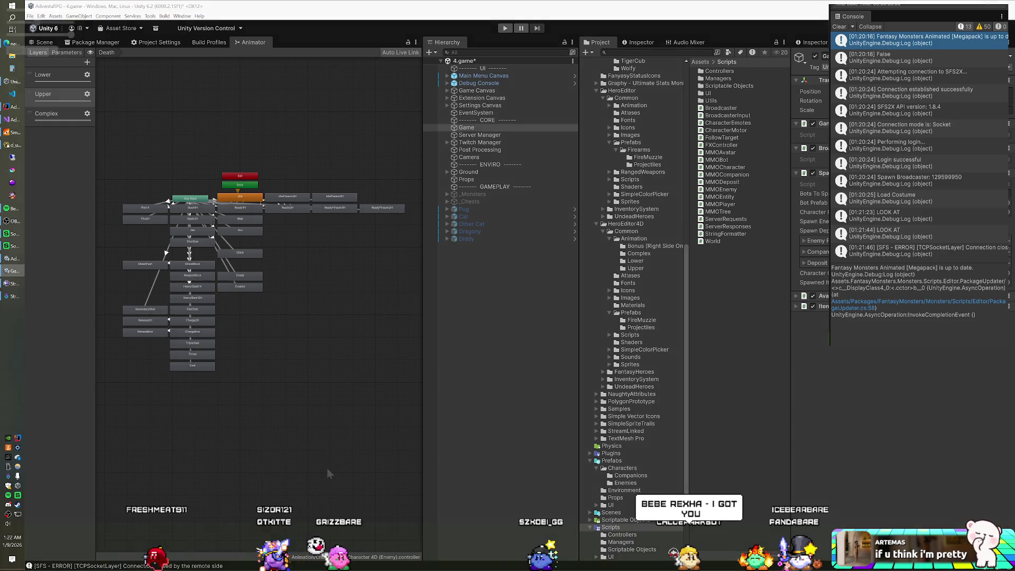
# - Switch to Unity and start play mode with Ctrl+P to launch the game client
pyautogui.hotkey('alt', 'Tab')
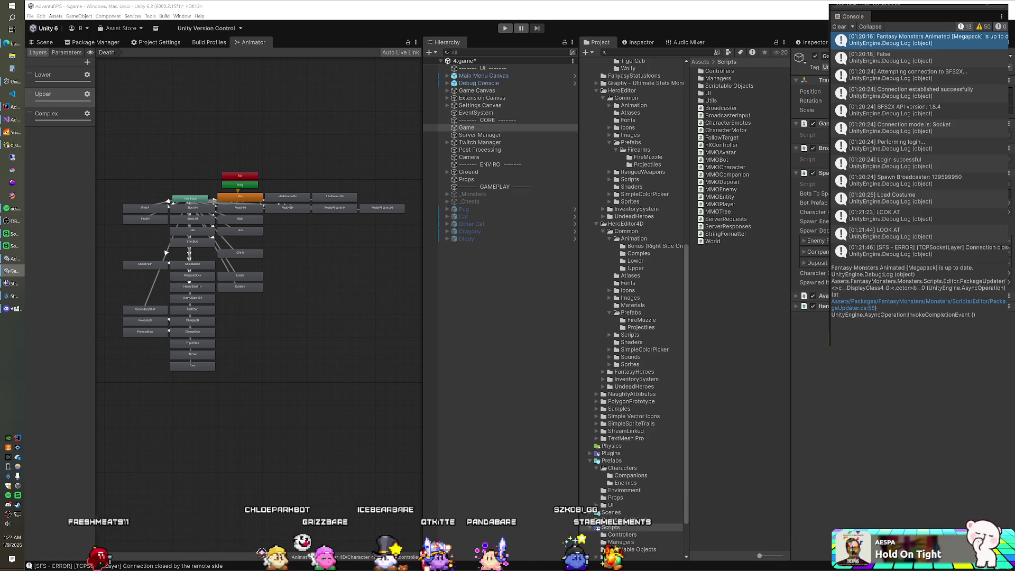
pyautogui.hotkey('ctrl', 'p')
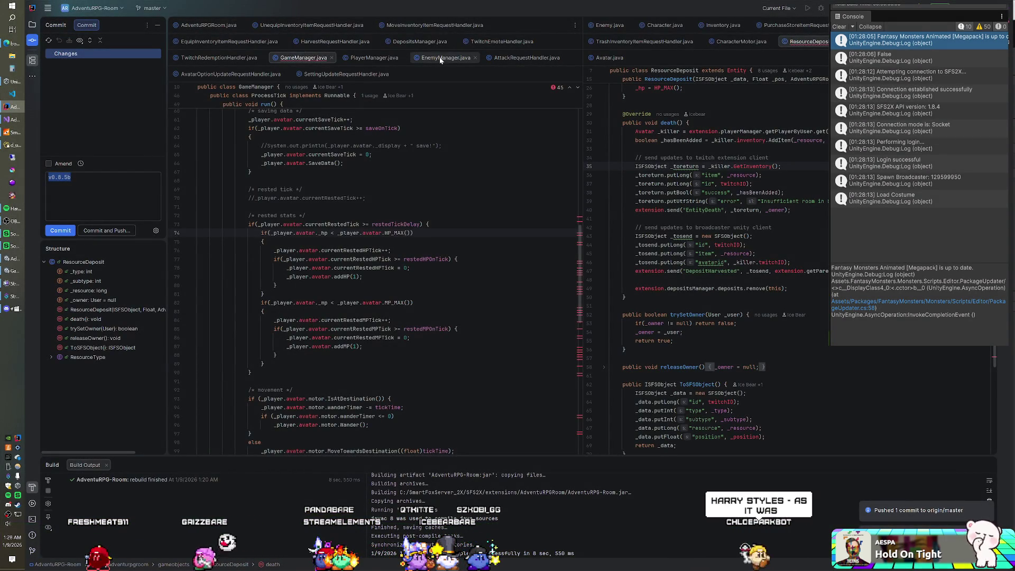
# - Set MAX_ENEMIES to 4 and RANDOMIZE_ENEMIES to true in EnemyManager, then close the SmartFoxServer console
pyautogui.click(418, 58)
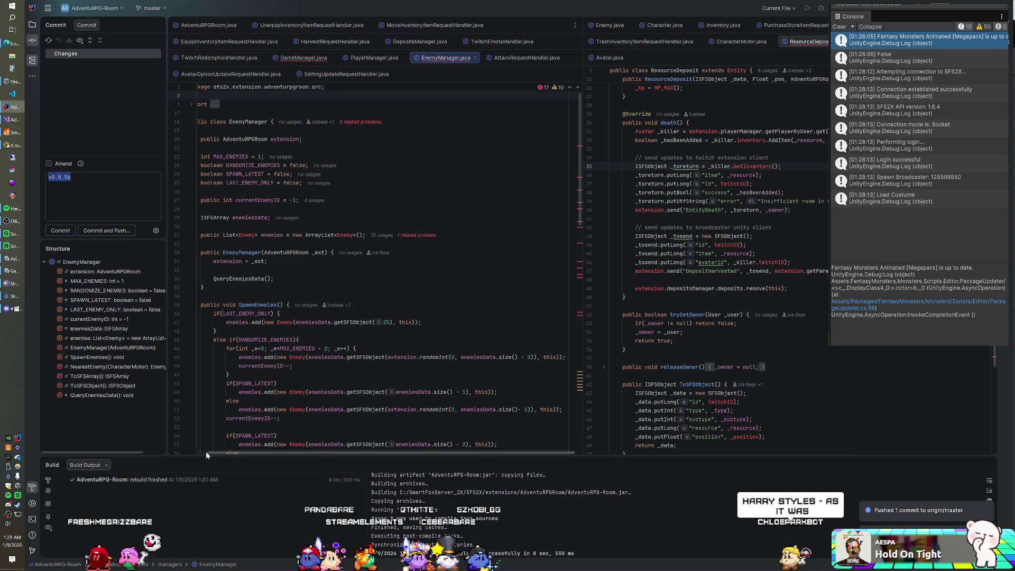
pyautogui.hscroll(-1, 205, 452)
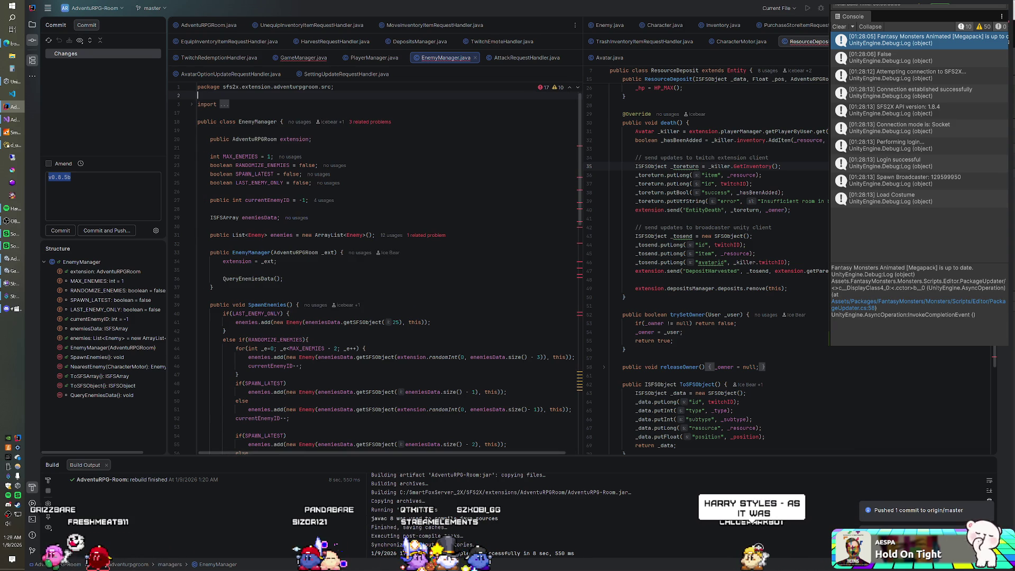
pyautogui.click(272, 157)
pyautogui.press('BackSpace')
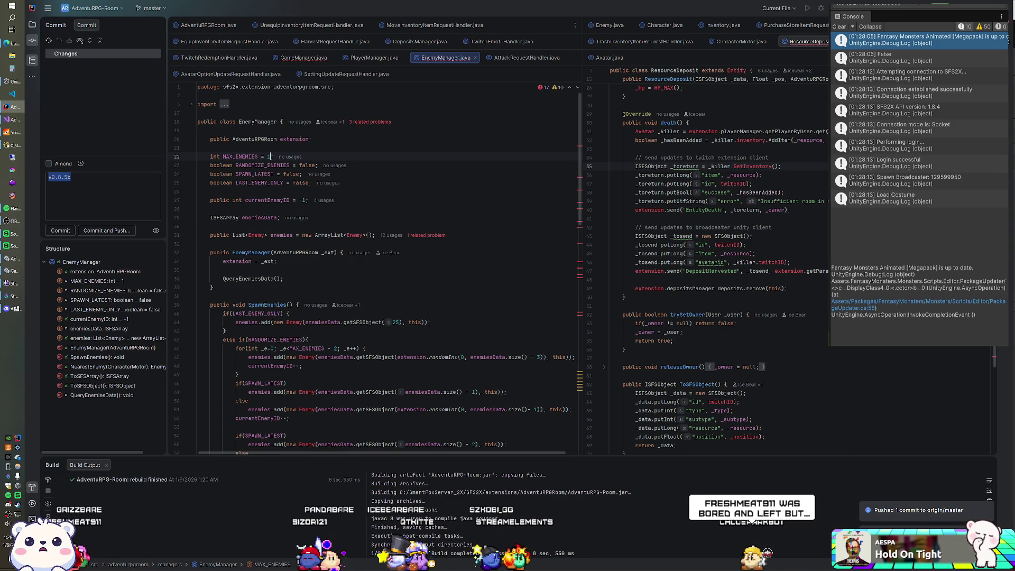
pyautogui.write('4')
pyautogui.click(271, 165)
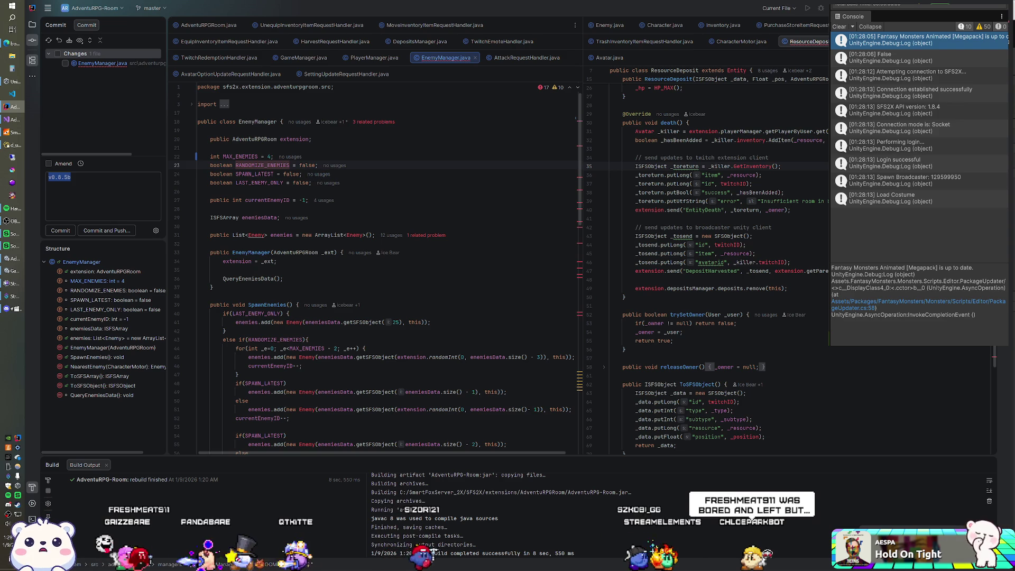
pyautogui.doubleClick(308, 165)
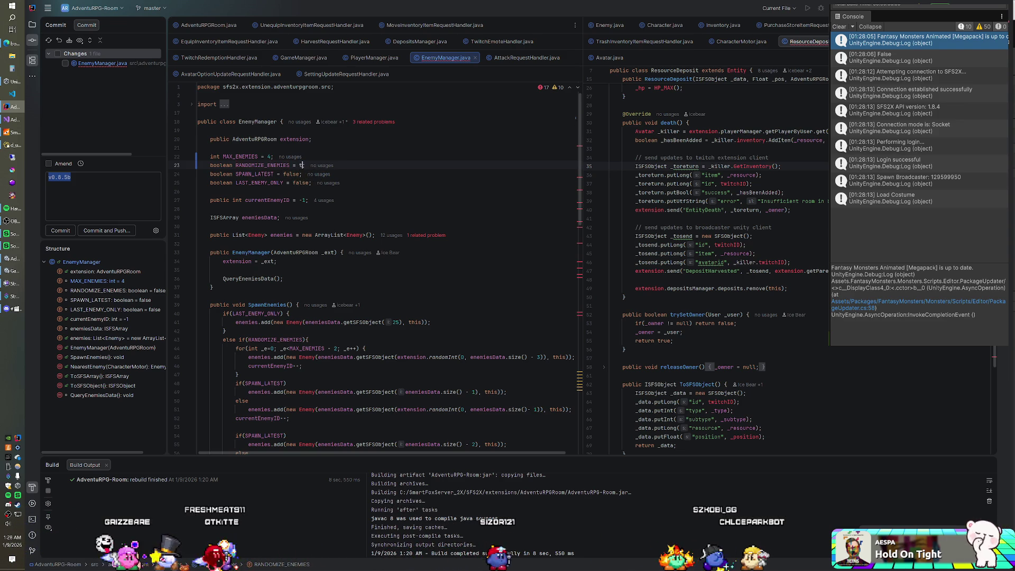
pyautogui.write('true')
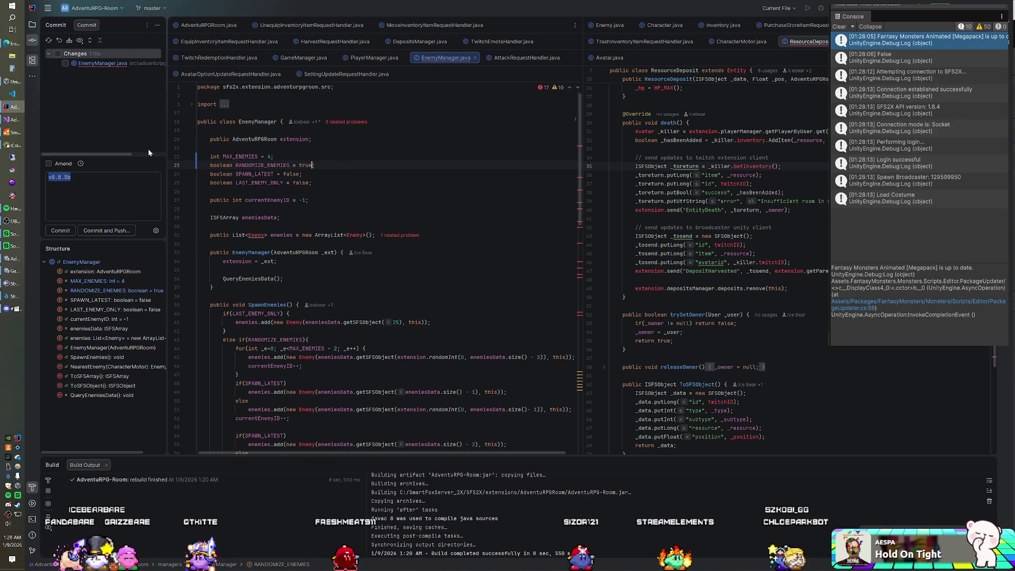
pyautogui.click(14, 133)
pyautogui.click(404, 36)
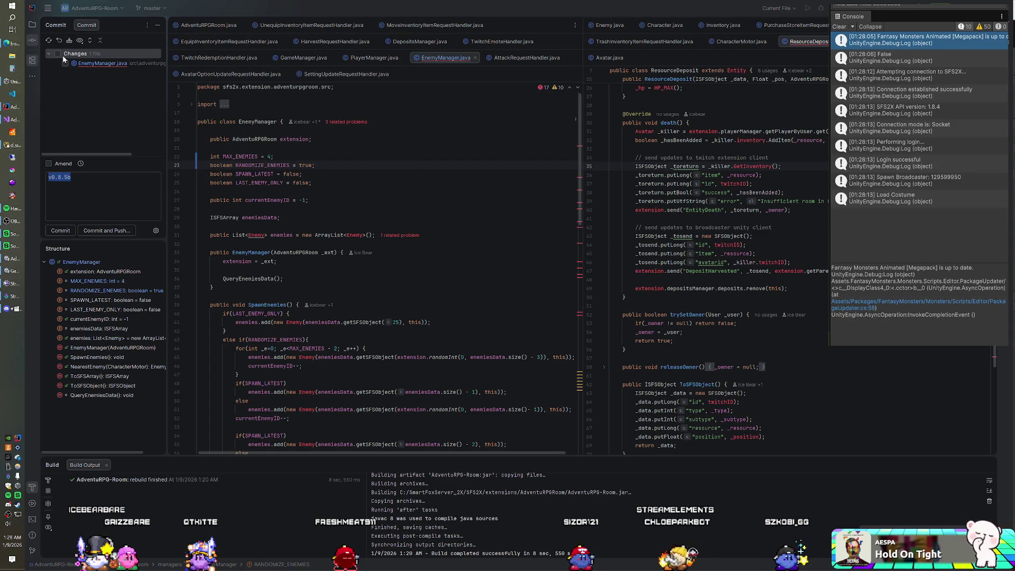
# - Rebuild AdventuRPG-Room from the Project view, restart SmartFoxServer 2X, and switch to the Unity game
pyautogui.click(31, 26)
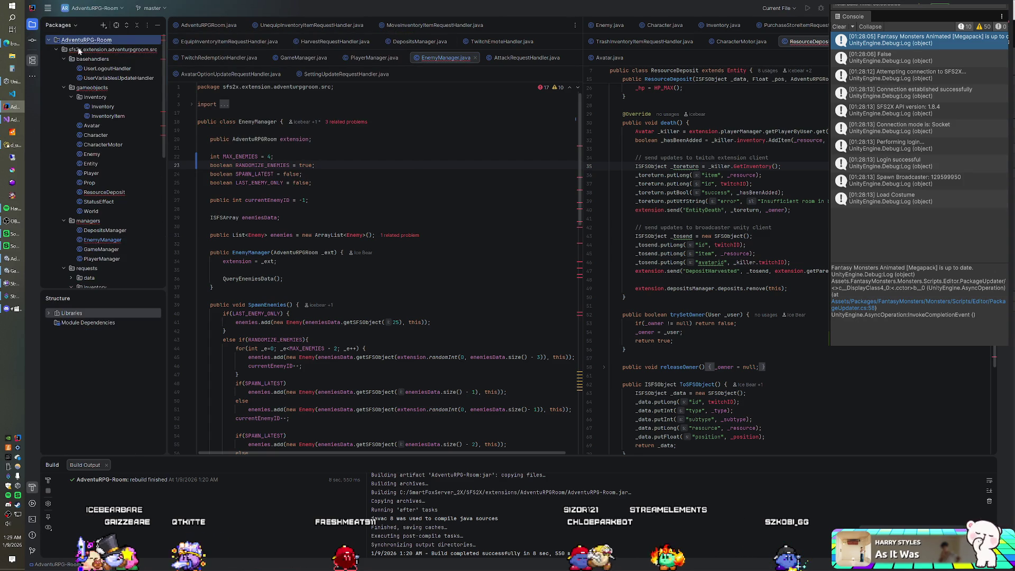
pyautogui.rightClick(82, 42)
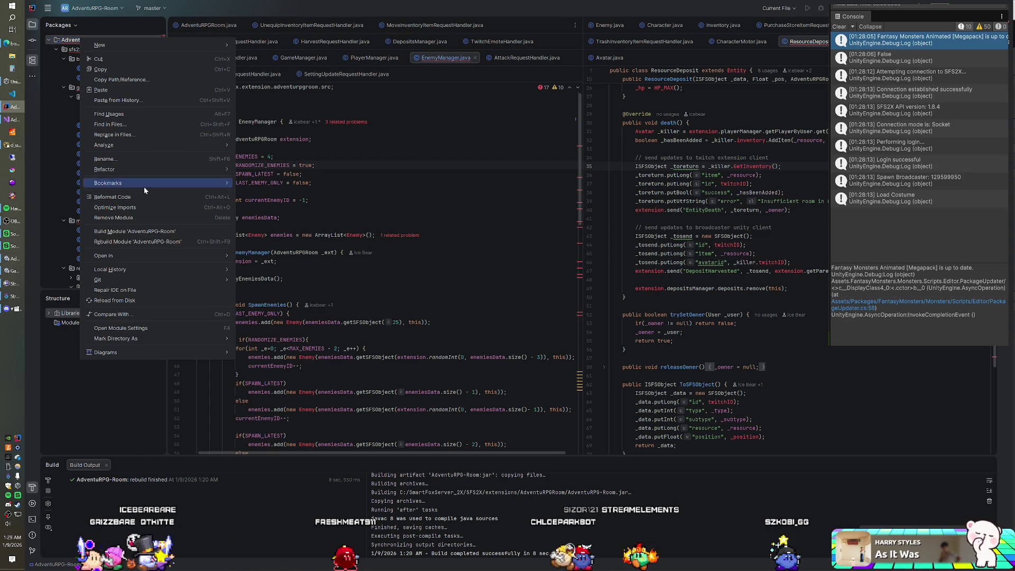
pyautogui.click(132, 237)
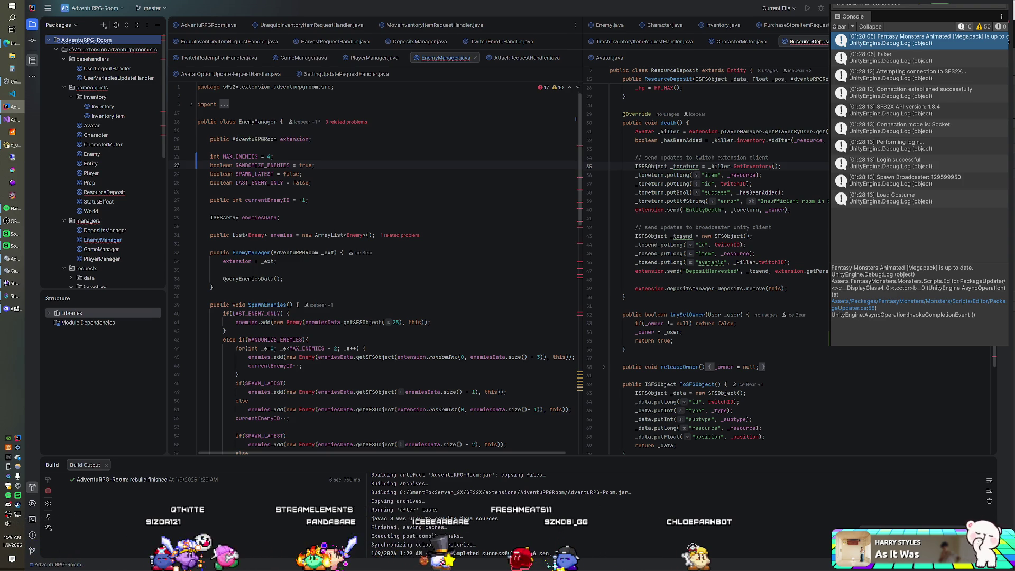
pyautogui.click(5, 133)
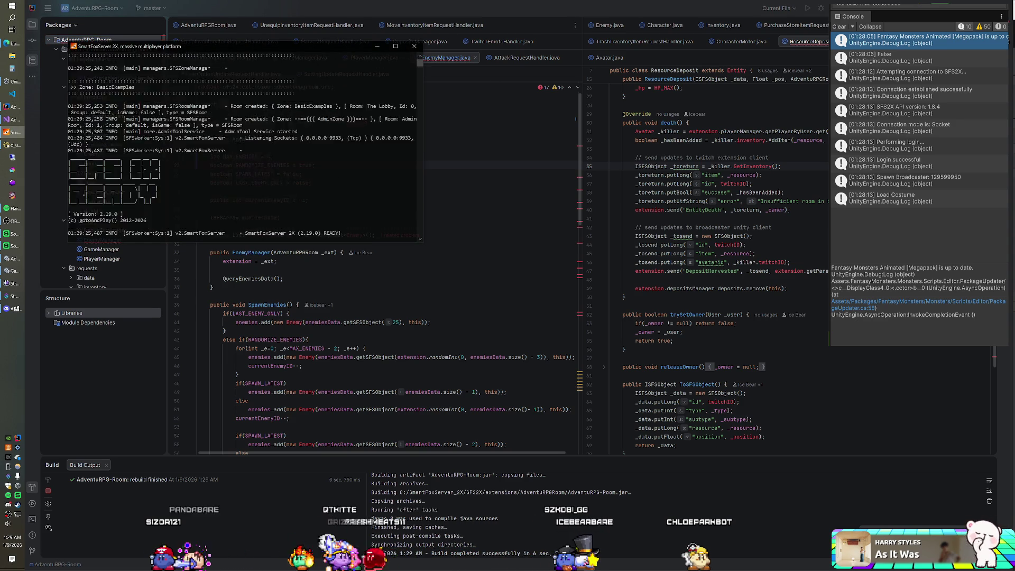
pyautogui.click(10, 271)
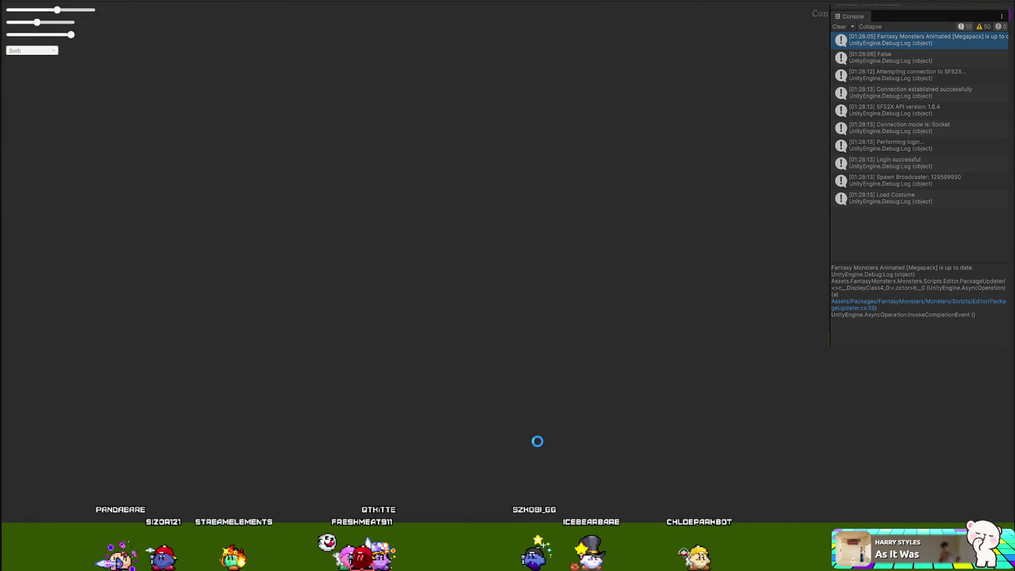